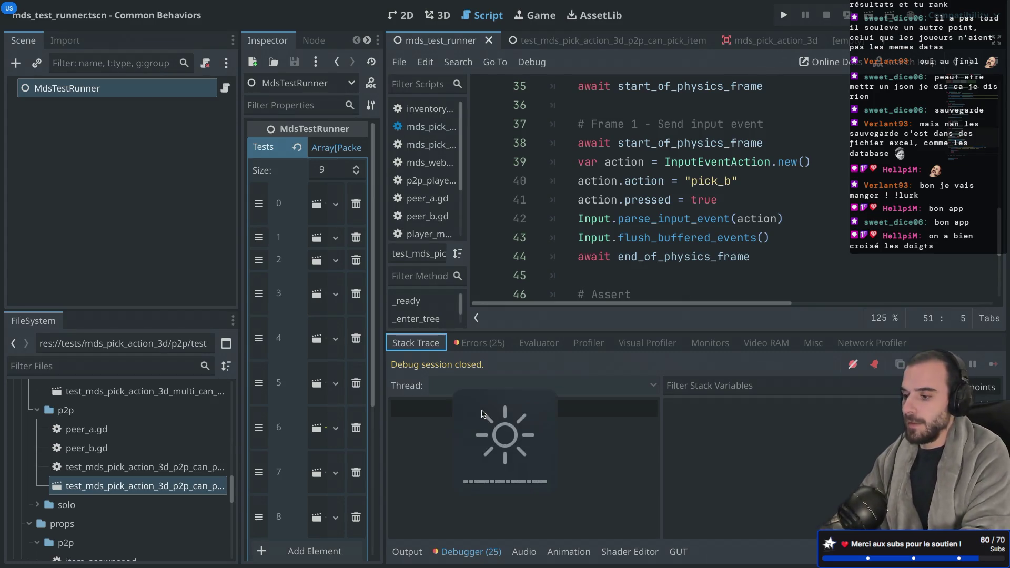
Run the test project to execute the MdsPickAction3D WebRTC 'Can pick an item' test
{"action": "left_click", "coordinate": [626, 219]}
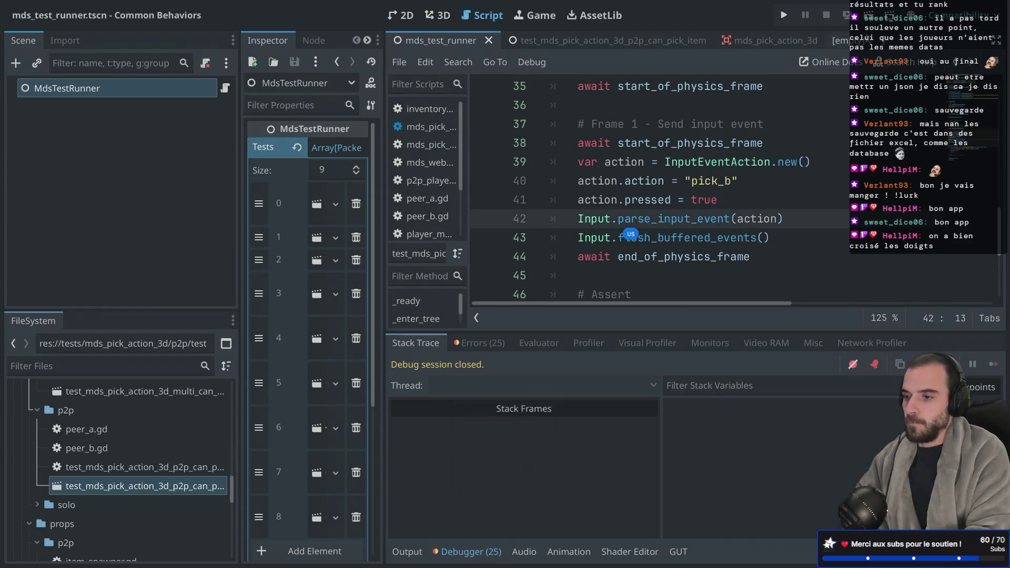
{"action": "key", "text": "F6"}
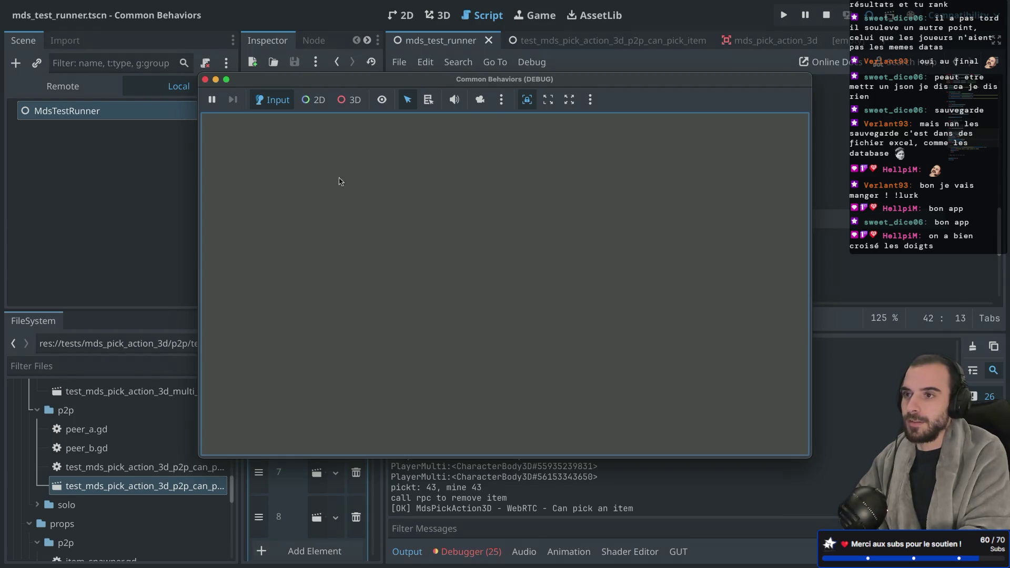
Close the game window, then widen the code editor in distraction-free mode to show the Assert block
{"action": "left_click", "coordinate": [205, 80]}
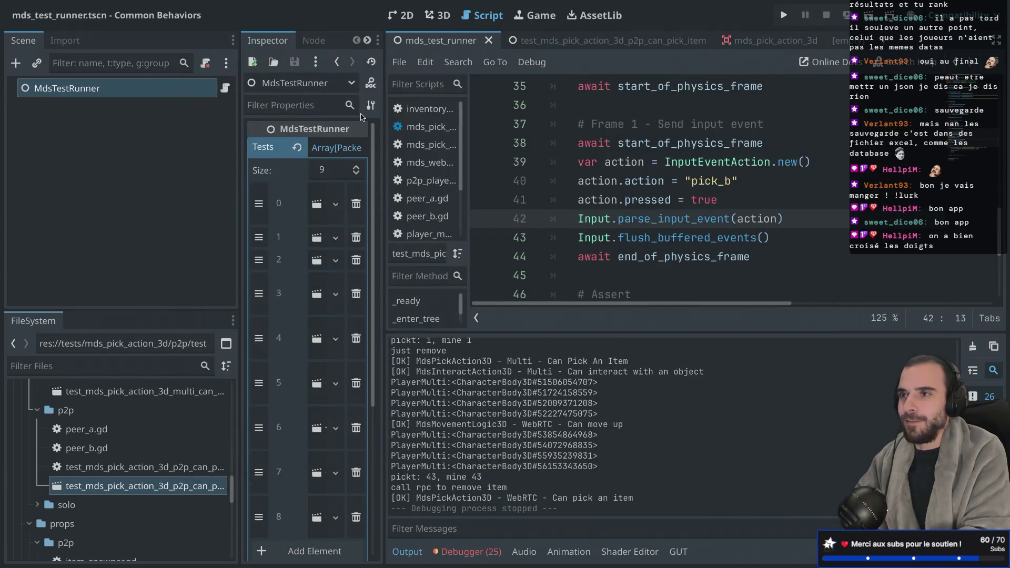
{"action": "scroll", "coordinate": [641, 235], "scroll_direction": "down", "scroll_amount": 4}
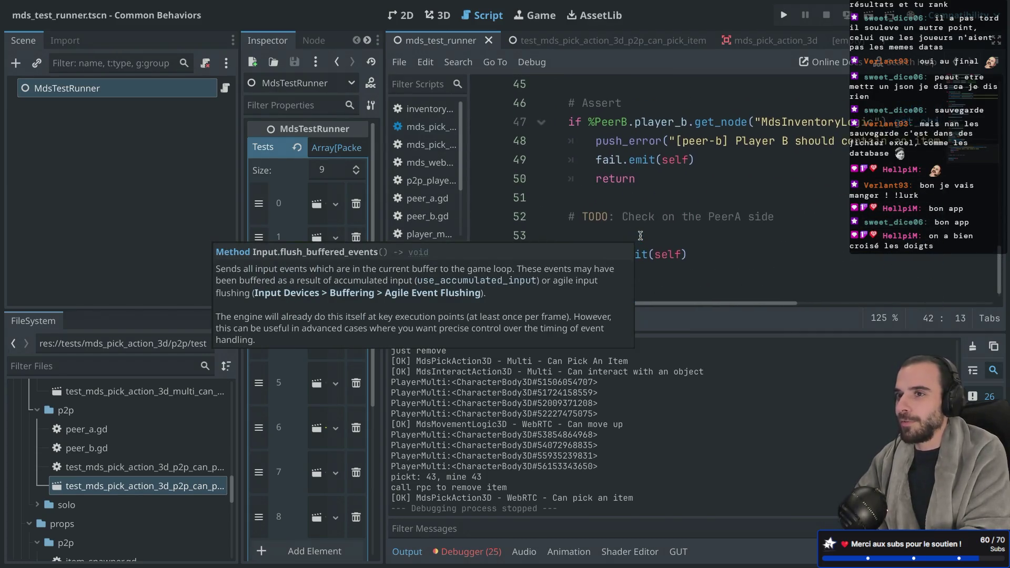
{"action": "scroll", "coordinate": [640, 235], "scroll_direction": "up", "scroll_amount": 1}
{"action": "scroll", "coordinate": [641, 249], "scroll_direction": "down", "scroll_amount": 1}
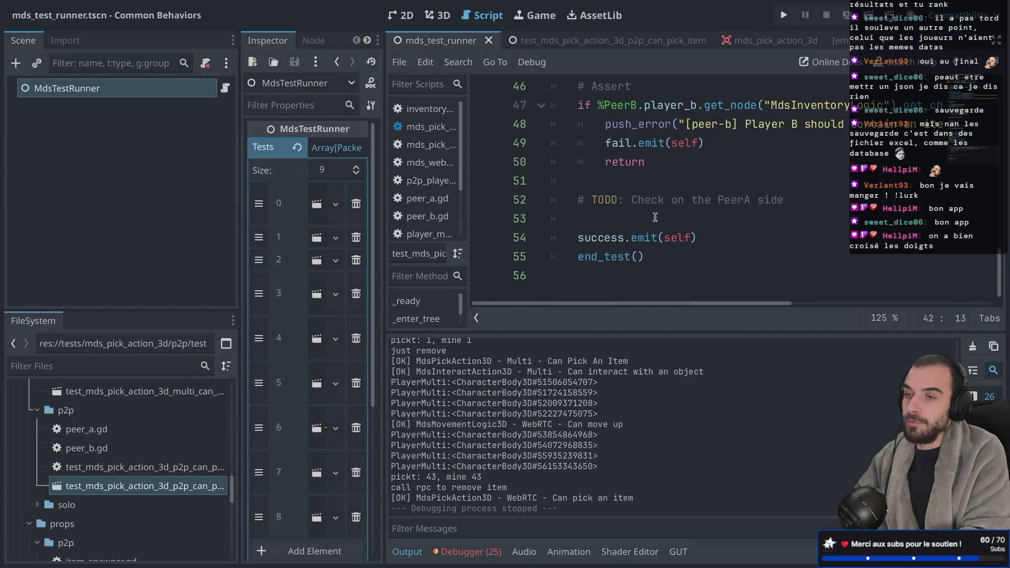
{"action": "key", "text": "ctrl+shift+F11"}
{"action": "scroll", "coordinate": [365, 226], "scroll_direction": "up", "scroll_amount": 2}
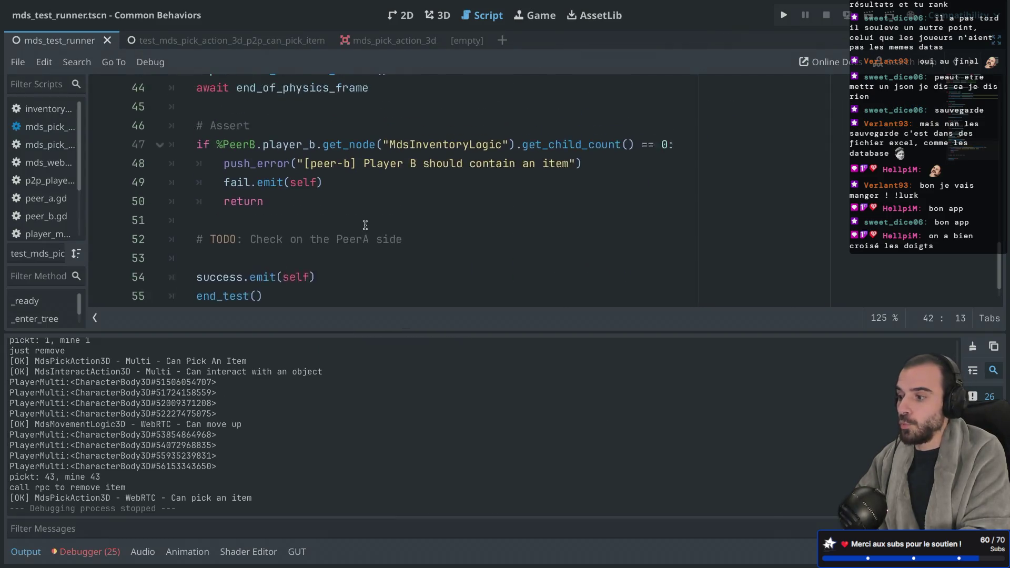
Duplicate the PeerB assert block below itself, separated by a blank line with corrected indentation
{"action": "mouse_move", "coordinate": [236, 231]}
{"action": "left_mouse_down"}
{"action": "mouse_move", "coordinate": [157, 203]}
{"action": "mouse_move", "coordinate": [138, 166]}
{"action": "left_mouse_up"}
{"action": "key", "text": "ctrl+c"}
{"action": "key", "text": "Escape"}
{"action": "key", "text": "ctrl+v"}
{"action": "left_click", "coordinate": [265, 200]}
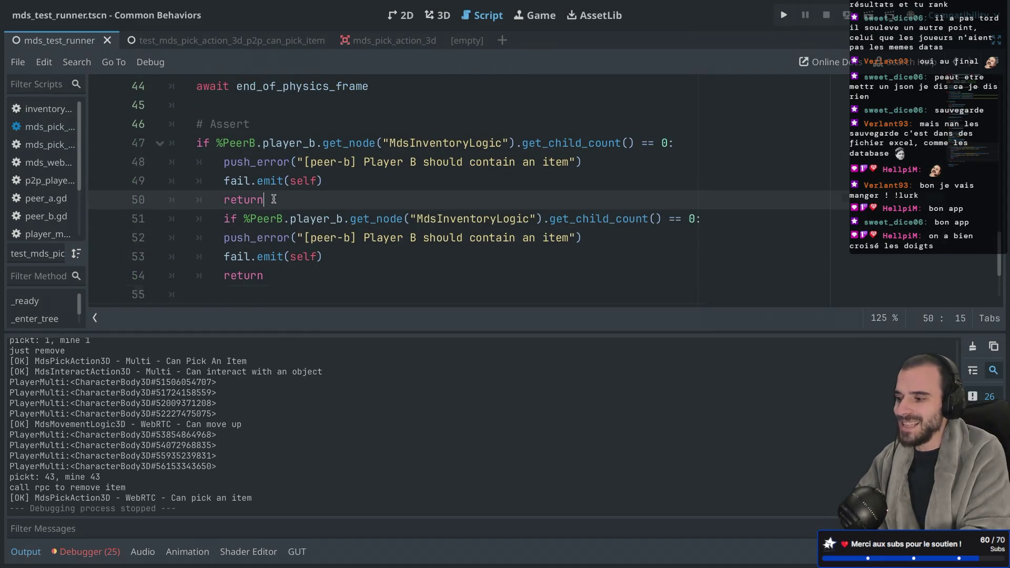
{"action": "key", "text": "Return"}
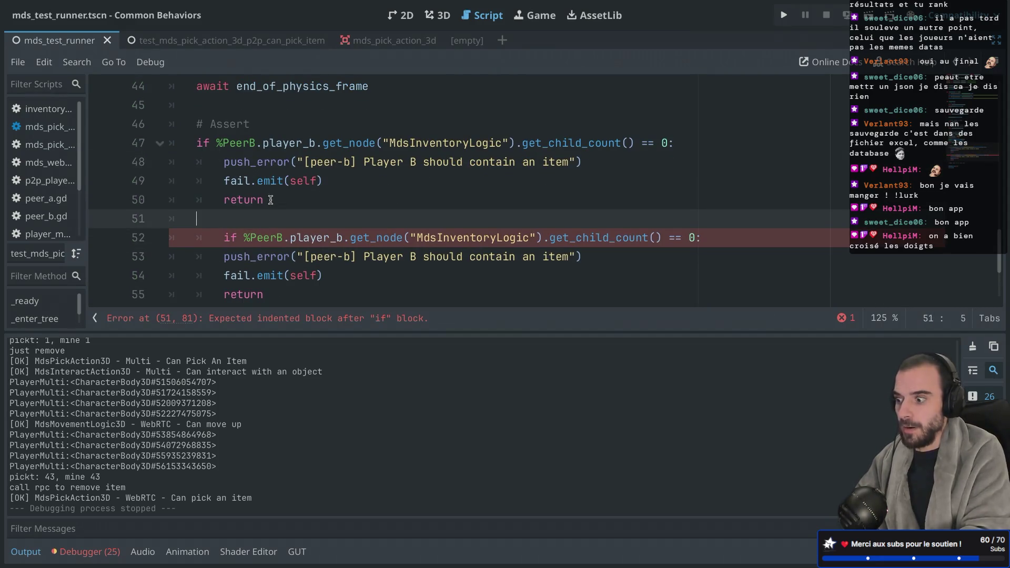
{"action": "left_click", "coordinate": [225, 237]}
{"action": "key", "text": "BackSpace"}
Change the copied block's %PeerB reference to %PeerA
{"action": "left_click", "coordinate": [257, 238]}
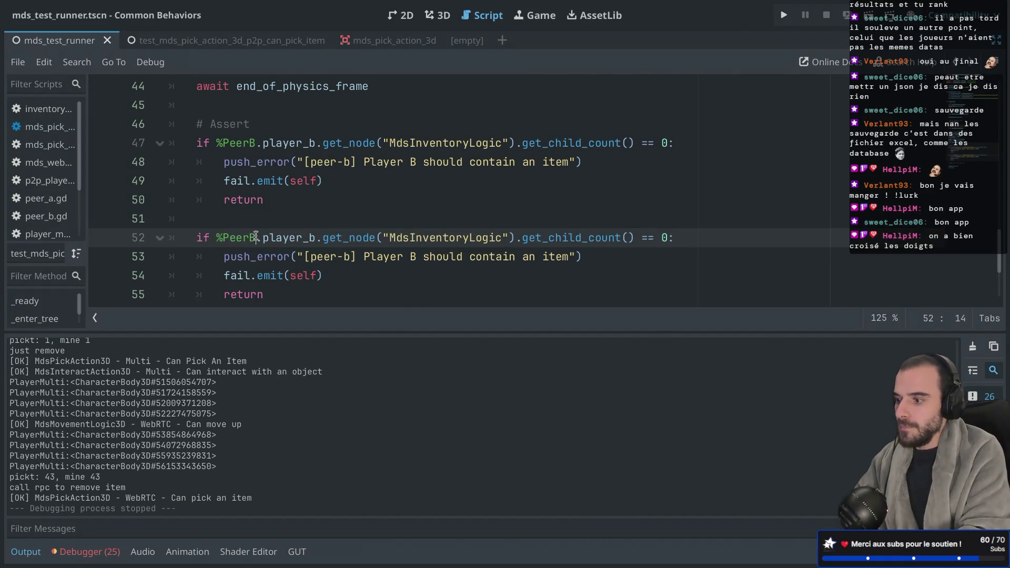
{"action": "key", "text": "BackSpace"}
{"action": "type", "text": "A"}
{"action": "mouse_move", "coordinate": [217, 237]}
{"action": "left_mouse_down"}
{"action": "mouse_move", "coordinate": [268, 237]}
{"action": "mouse_move", "coordinate": [257, 238]}
{"action": "left_mouse_up"}
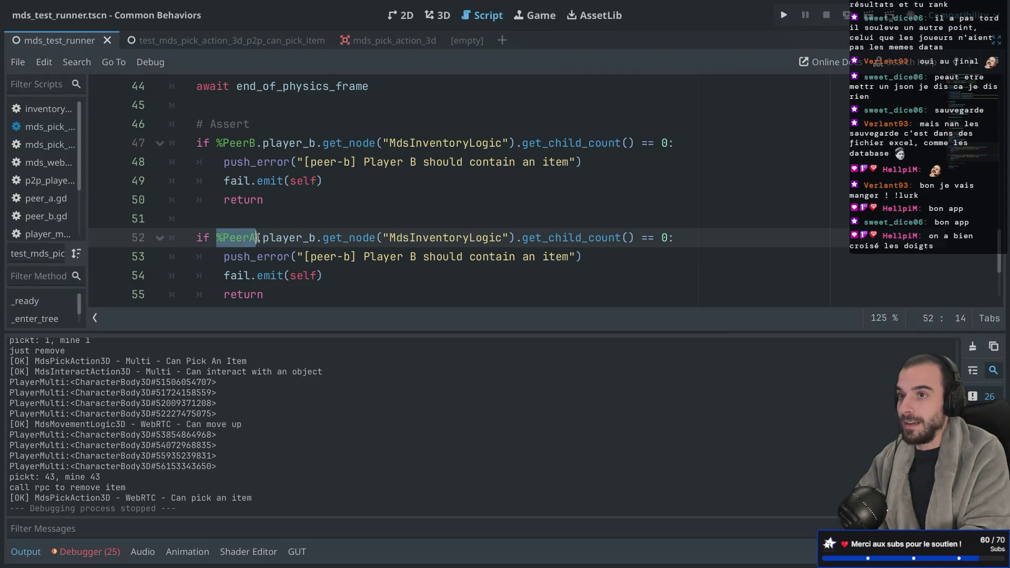
{"action": "left_click", "coordinate": [275, 257]}
{"action": "double_click", "coordinate": [279, 241]}
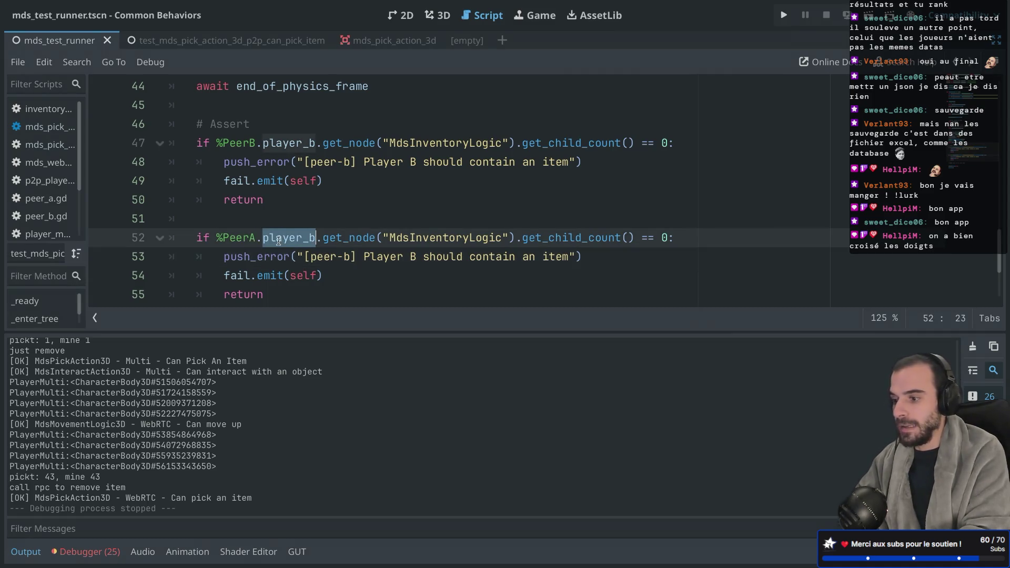
{"action": "left_click_drag", "start_coordinate": [528, 237], "coordinate": [657, 237]}
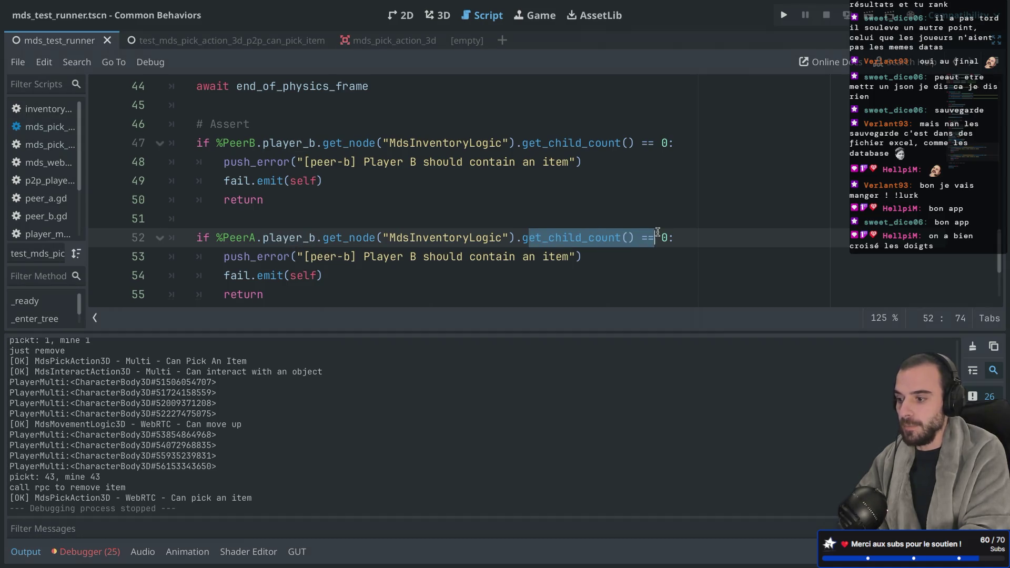
{"action": "left_click", "coordinate": [389, 253]}
Change the copied block's error message tag from [peer-b] to [peer-a]
{"action": "left_click", "coordinate": [351, 259]}
{"action": "key", "text": "BackSpace"}
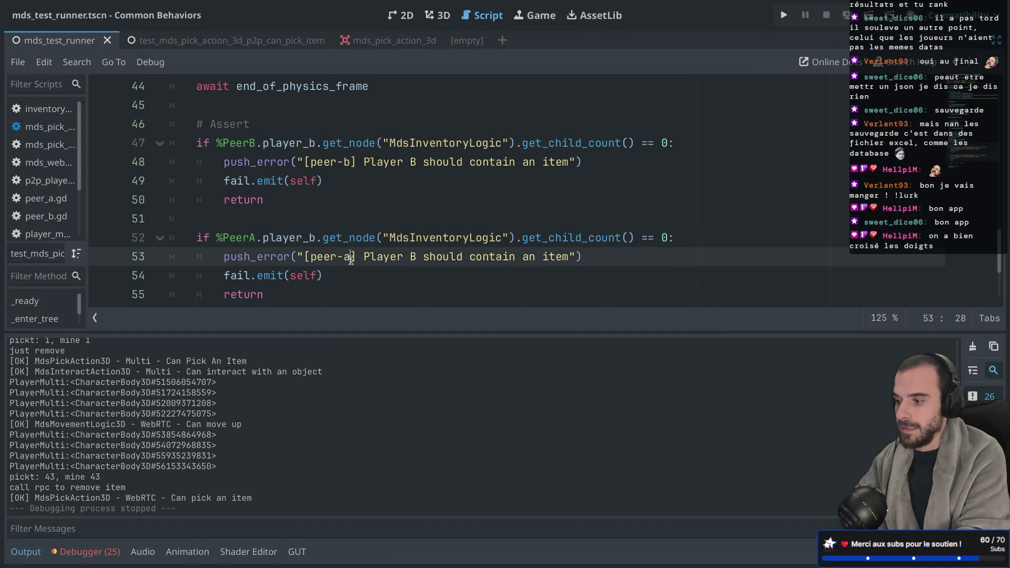
{"action": "type", "text": "a"}
{"action": "key", "text": "Right"}
{"action": "left_click", "coordinate": [360, 220]}
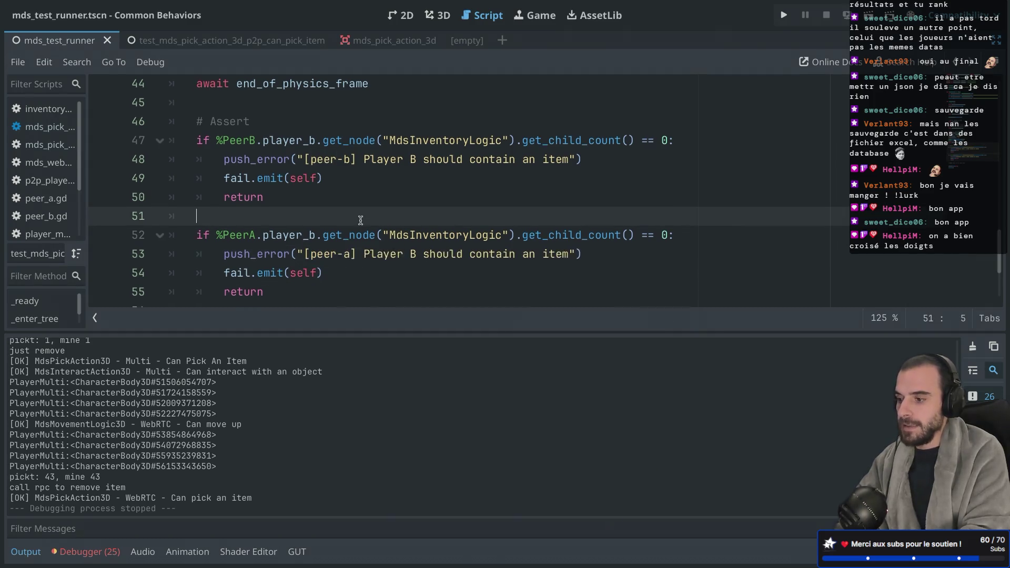
{"action": "scroll", "coordinate": [360, 218], "scroll_direction": "down", "scroll_amount": 1}
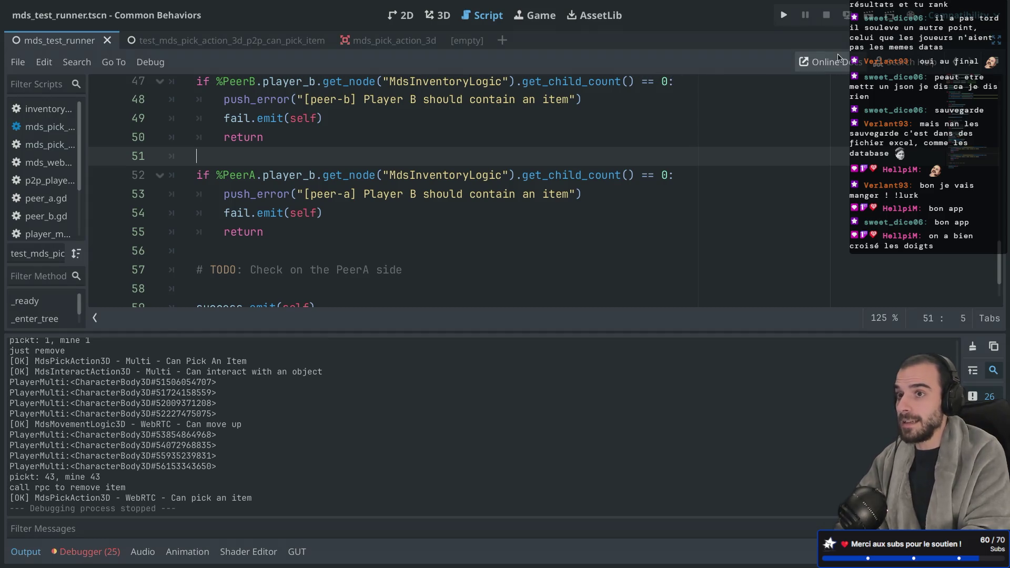
Rerun the project with the new PeerA assertion and close the game window
{"action": "left_click", "coordinate": [870, 15]}
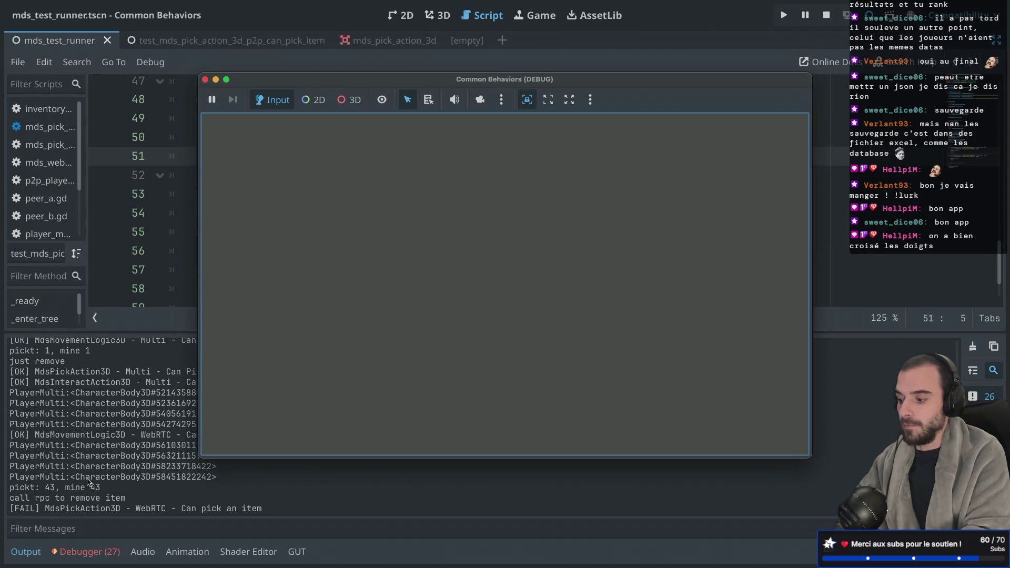
{"action": "left_click", "coordinate": [87, 552]}
{"action": "left_click", "coordinate": [205, 81]}
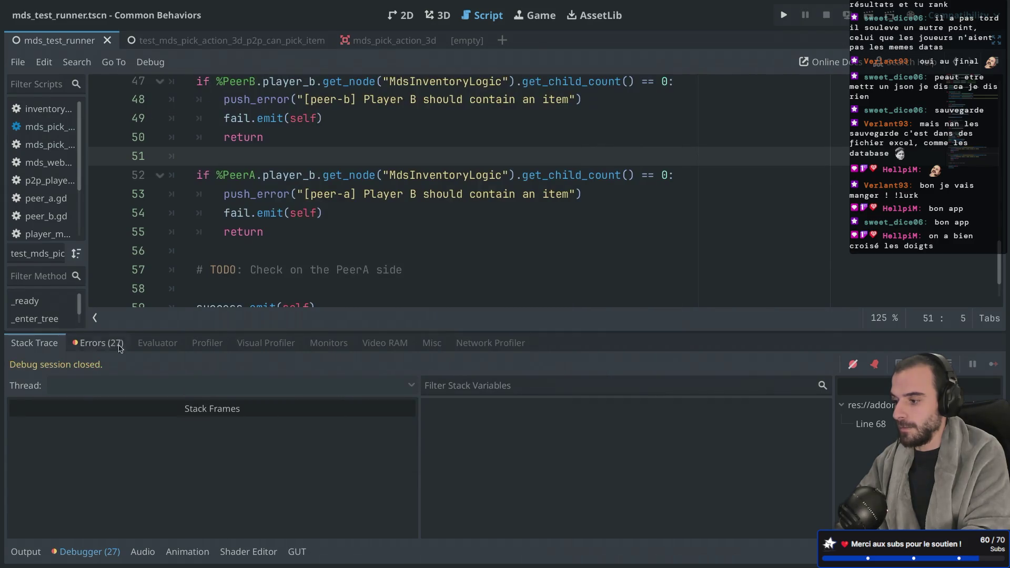
Review the Debugger error entries, including the line-53 [peer-a] check failure
{"action": "left_click", "coordinate": [100, 342]}
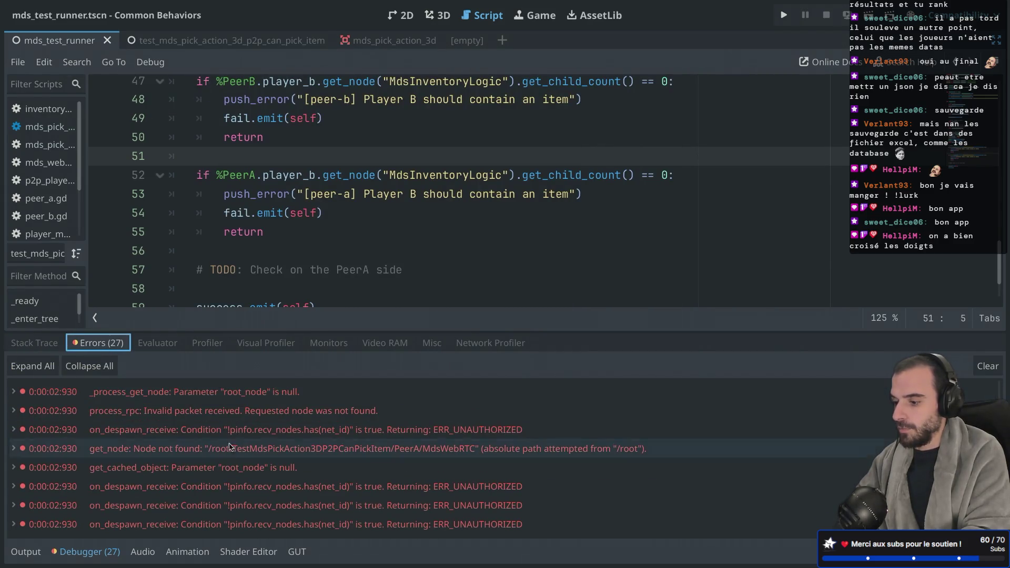
{"action": "scroll", "coordinate": [271, 458], "scroll_direction": "up", "scroll_amount": 3}
{"action": "scroll", "coordinate": [271, 458], "scroll_direction": "up", "scroll_amount": 5}
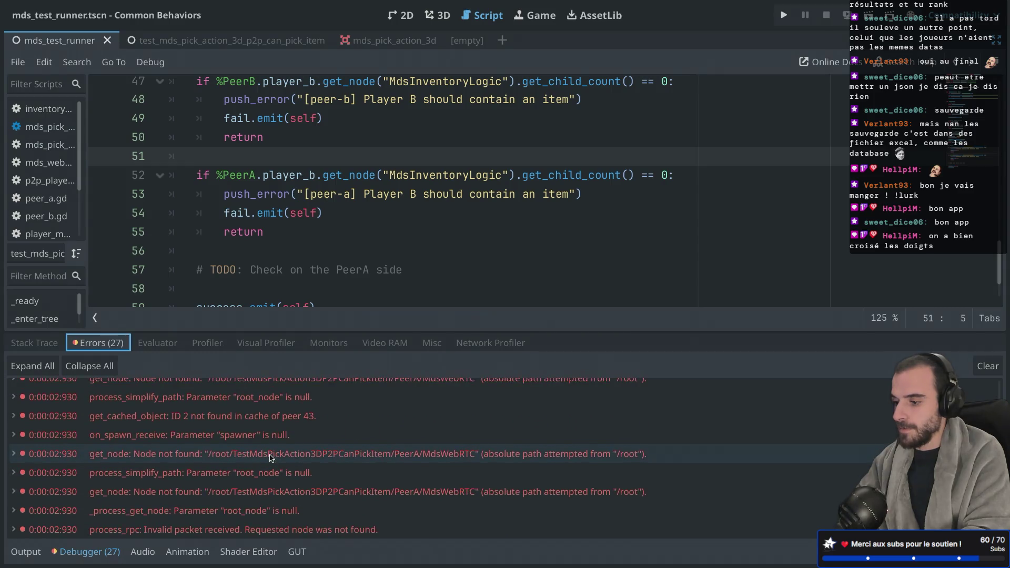
{"action": "scroll", "coordinate": [271, 458], "scroll_direction": "up", "scroll_amount": 1}
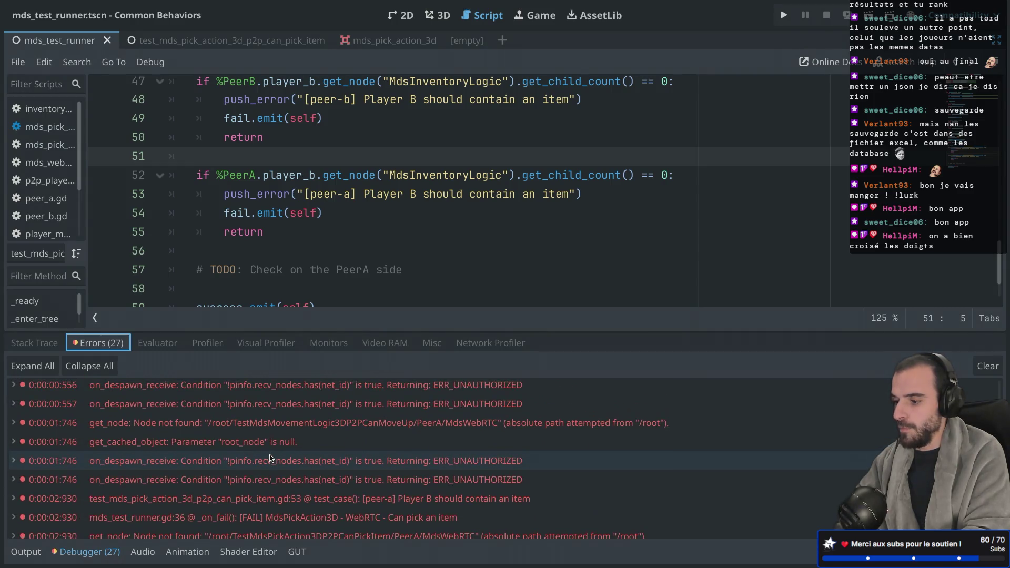
{"action": "mouse_move", "coordinate": [291, 505]}
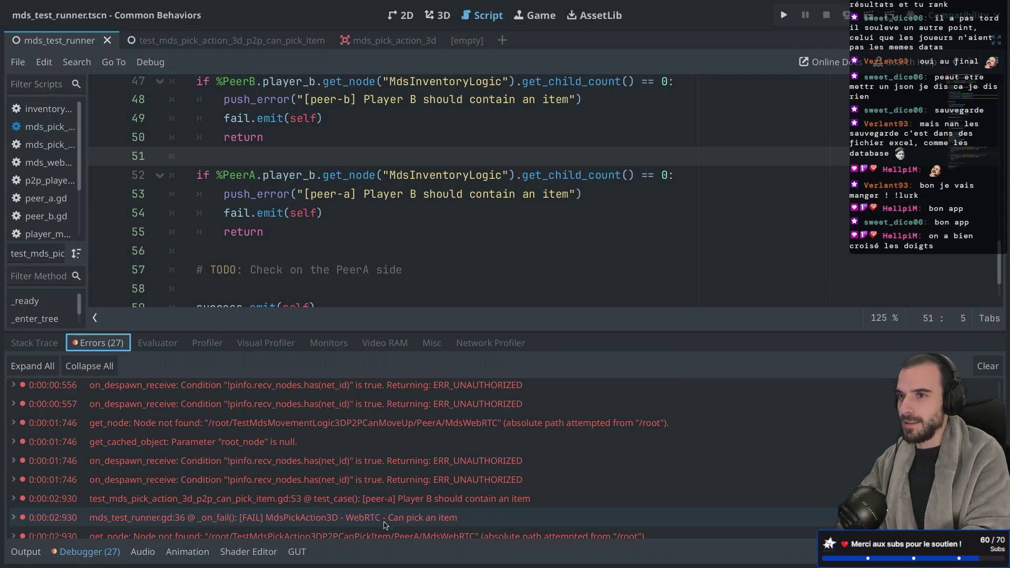
{"action": "mouse_move", "coordinate": [304, 470]}
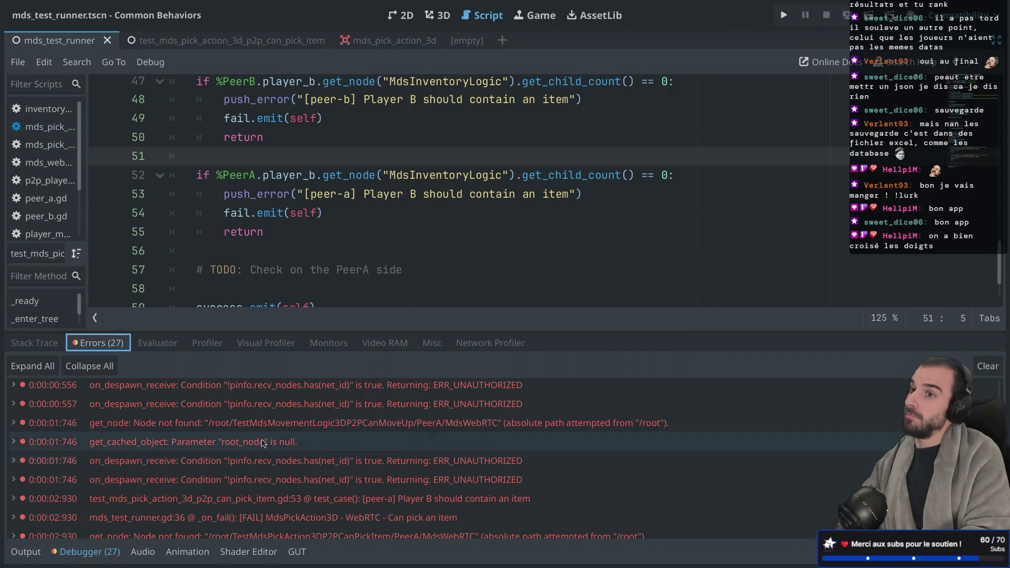
{"action": "mouse_move", "coordinate": [254, 496]}
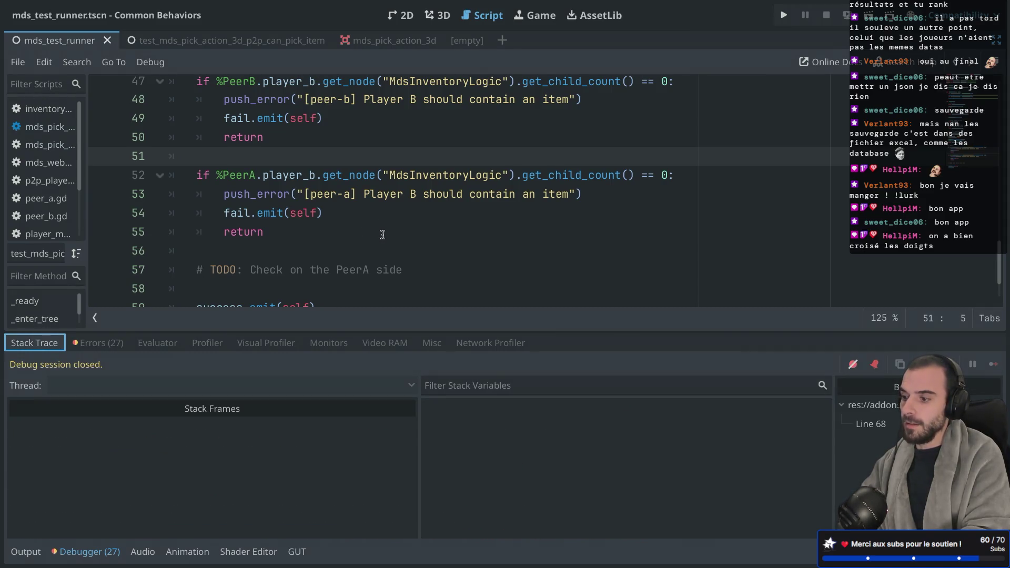
Add blank lines between the PeerB check's return and the PeerA check
{"action": "scroll", "coordinate": [383, 235], "scroll_direction": "down", "scroll_amount": 1}
{"action": "scroll", "coordinate": [383, 235], "scroll_direction": "up", "scroll_amount": 3}
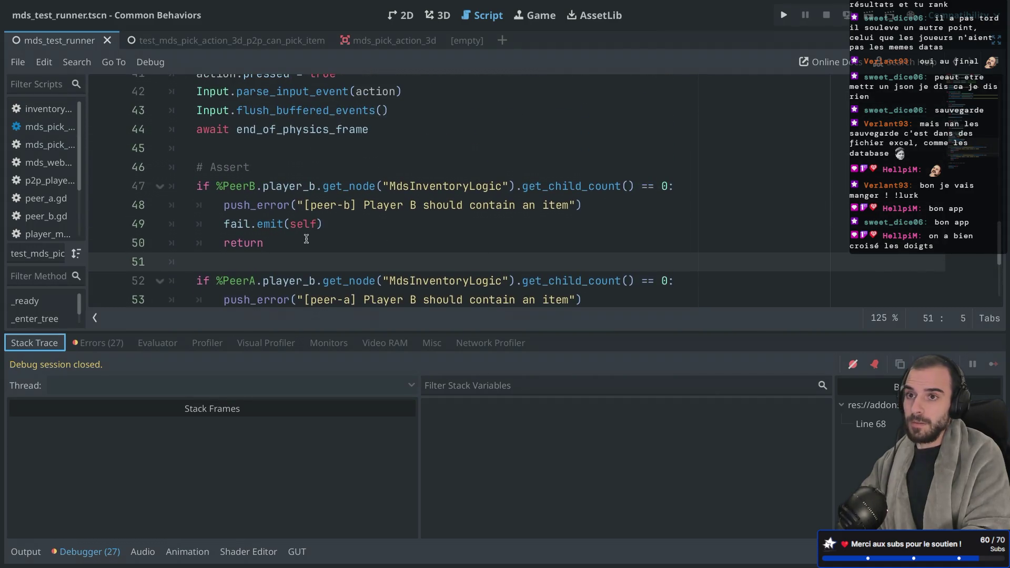
{"action": "left_click", "coordinate": [298, 240]}
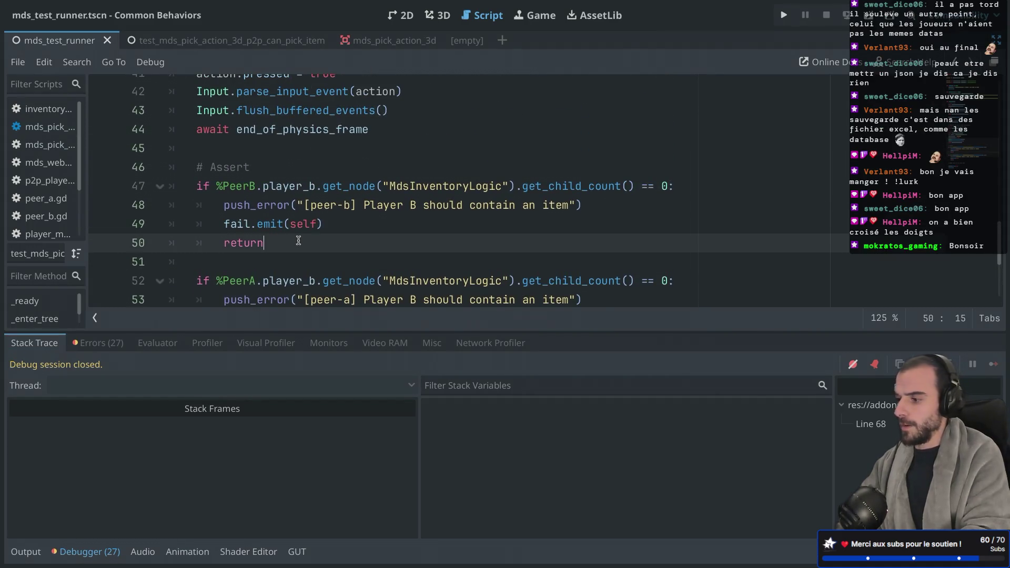
{"action": "key", "text": "Return"}
{"action": "key", "text": "BackSpace"}
{"action": "key", "text": "Return"}
{"action": "scroll", "coordinate": [299, 231], "scroll_direction": "down", "scroll_amount": 3}
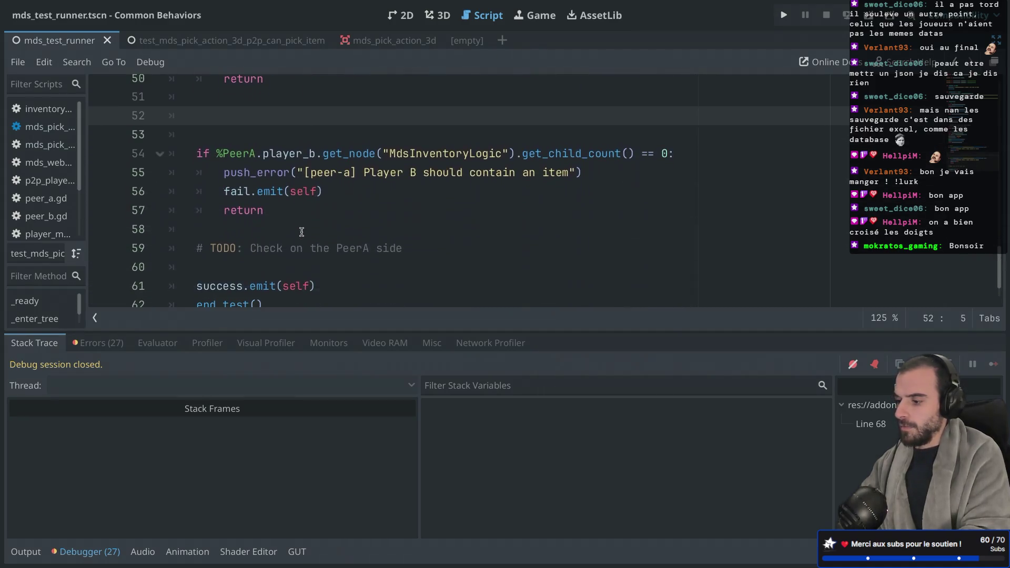
Make the code editor taller by shrinking the debugger panel
{"action": "left_click_drag", "start_coordinate": [357, 331], "coordinate": [360, 400]}
{"action": "scroll", "coordinate": [304, 237], "scroll_direction": "up", "scroll_amount": 2}
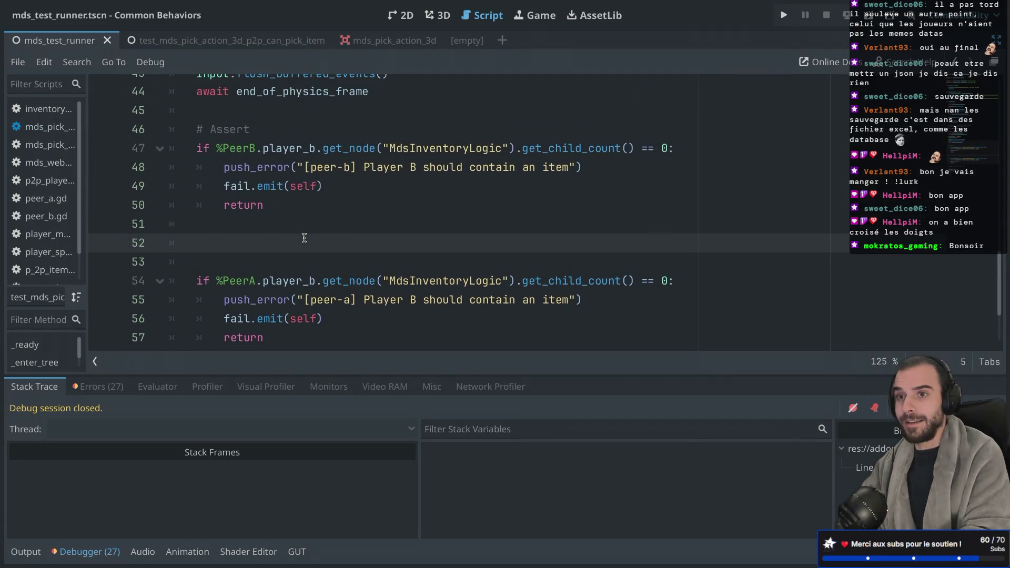
{"action": "scroll", "coordinate": [304, 238], "scroll_direction": "up", "scroll_amount": 3}
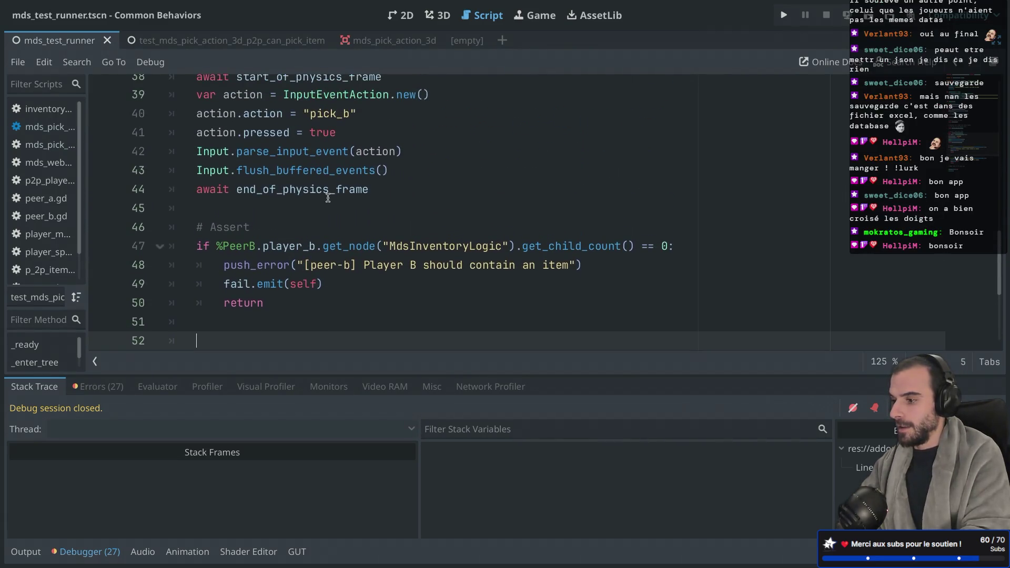
{"action": "scroll", "coordinate": [332, 202], "scroll_direction": "up", "scroll_amount": 2}
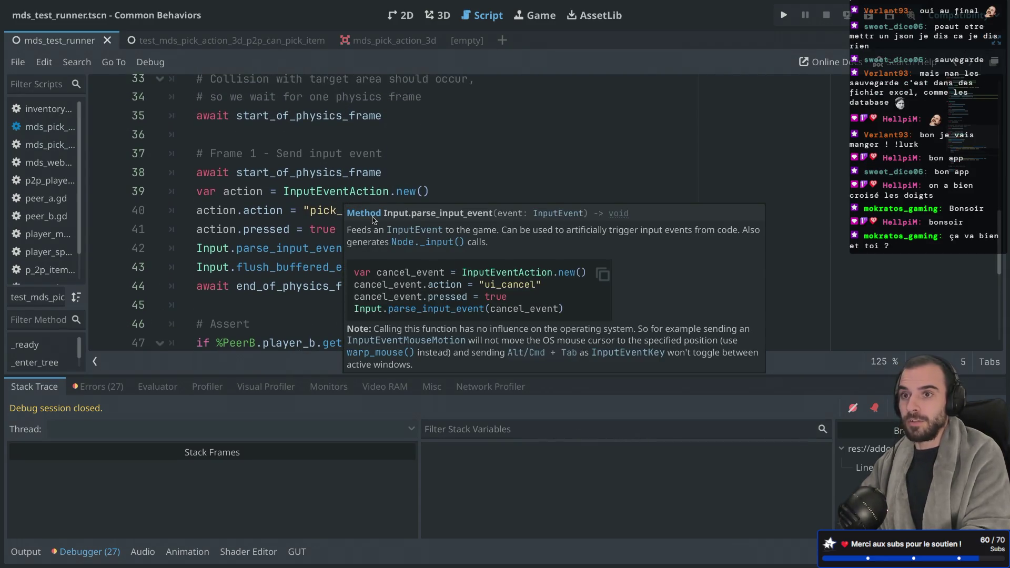
Select the await start_of_physics_frame line in the input code
{"action": "left_click", "coordinate": [331, 167]}
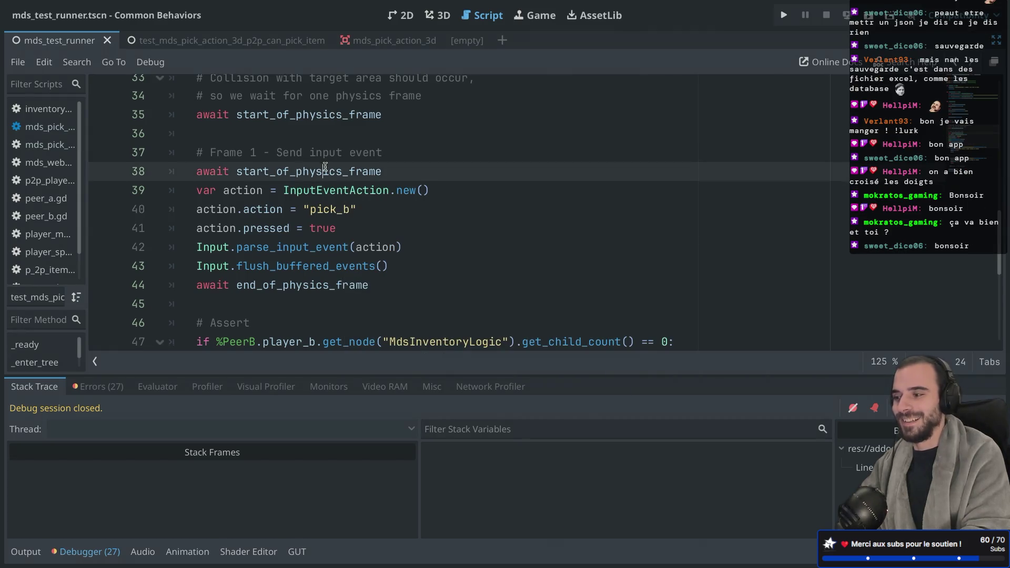
{"action": "scroll", "coordinate": [331, 167], "scroll_direction": "up", "scroll_amount": 1}
{"action": "left_click_drag", "start_coordinate": [425, 156], "coordinate": [451, 146]}
{"action": "scroll", "coordinate": [451, 147], "scroll_direction": "down", "scroll_amount": 3}
{"action": "left_click", "coordinate": [450, 157]}
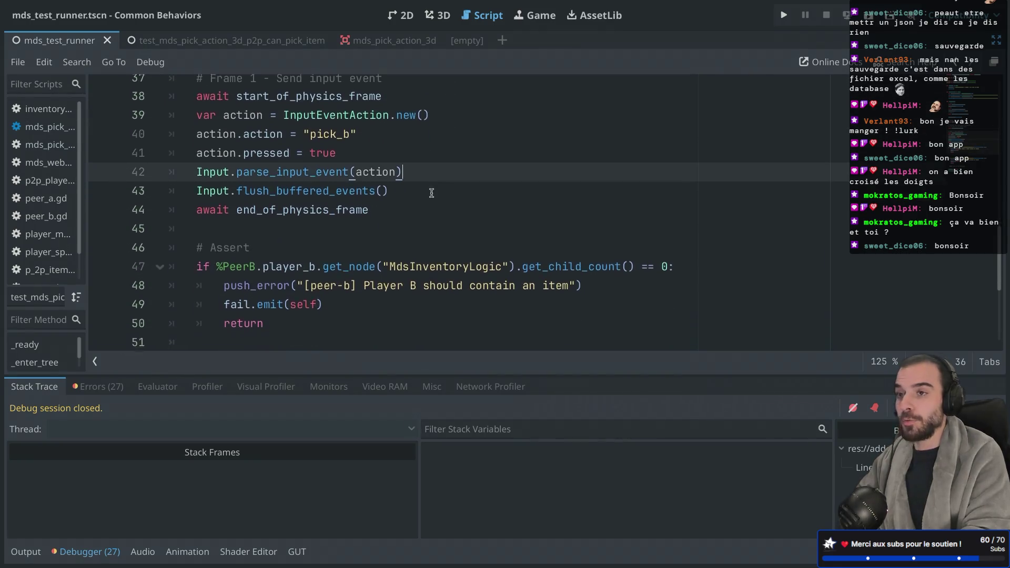
{"action": "scroll", "coordinate": [442, 168], "scroll_direction": "down", "scroll_amount": 3}
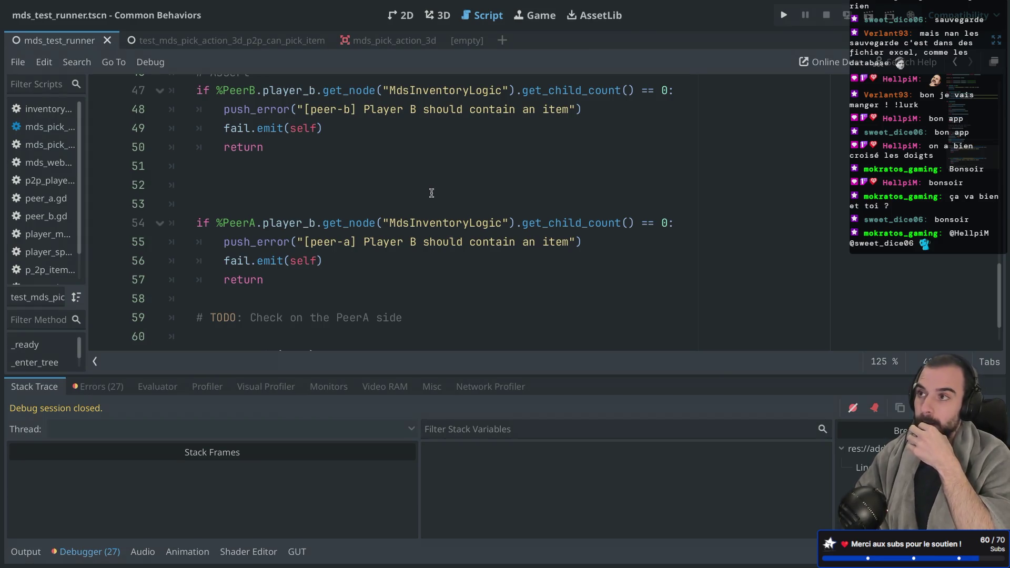
Insert 'await start_of_physics_frame' above the PeerA check, remove the extra blank line, and save
{"action": "left_click", "coordinate": [235, 179]}
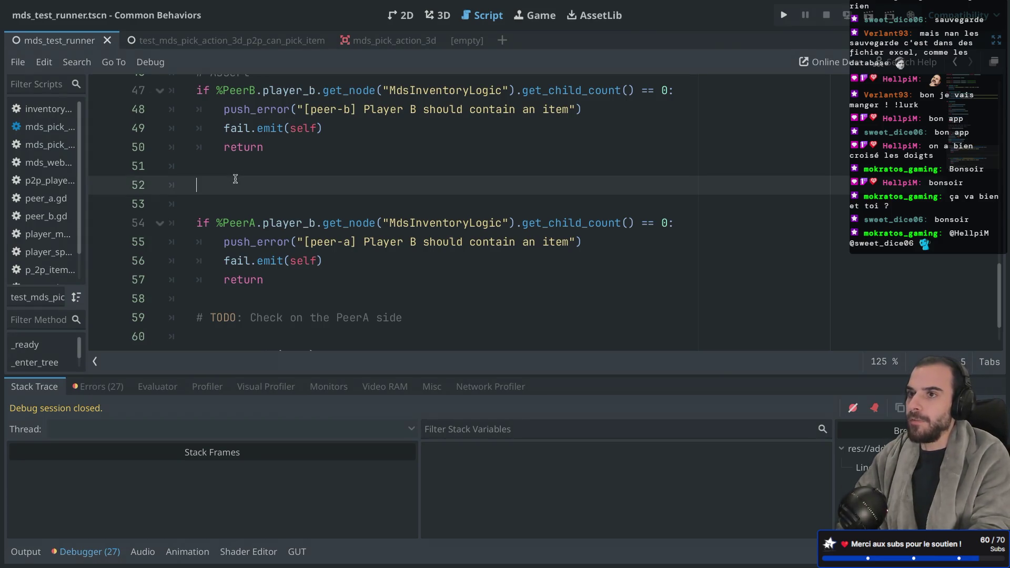
{"action": "type", "text": "await start_of_physics_frame"}
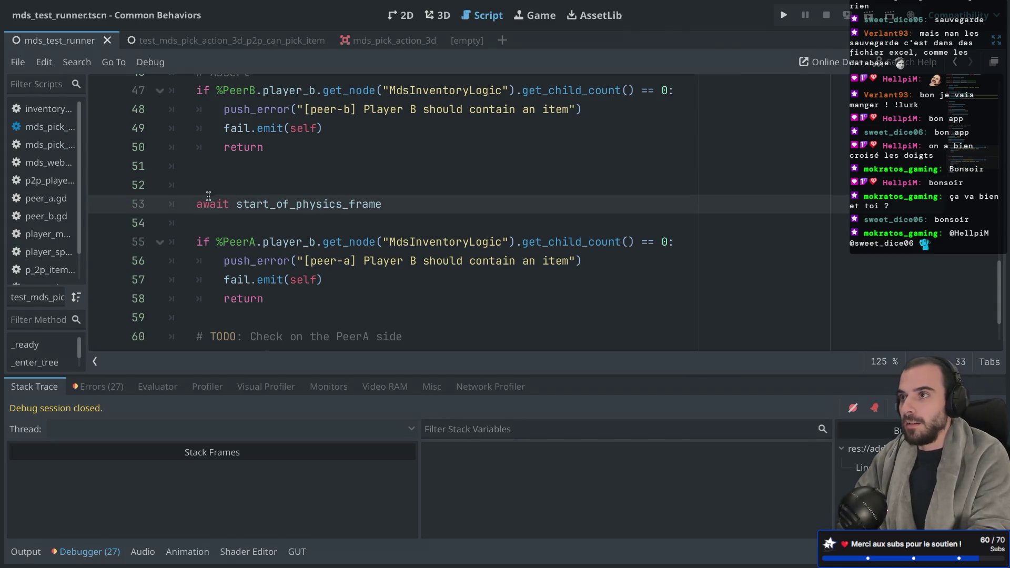
{"action": "left_click", "coordinate": [208, 190]}
{"action": "key", "text": "BackSpace"}
{"action": "key", "text": "ctrl+s"}
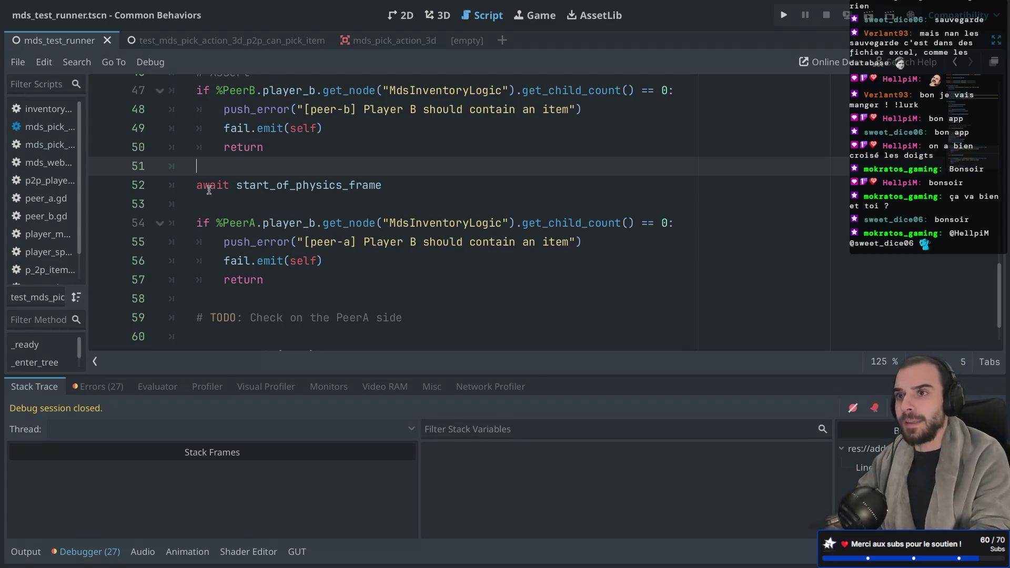
Start a new '#' comment line above the await line
{"action": "left_click", "coordinate": [210, 179]}
{"action": "left_click", "coordinate": [209, 173]}
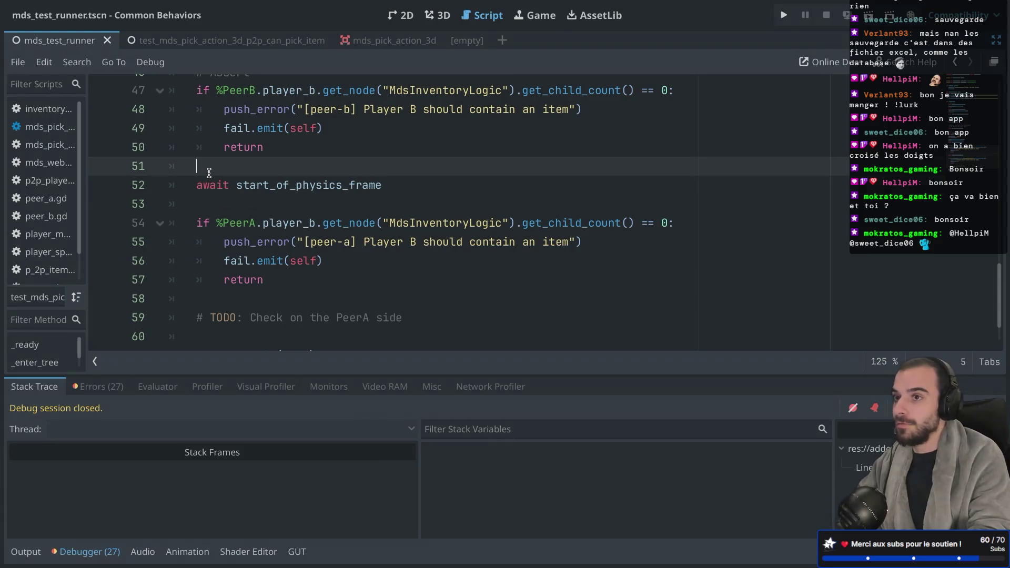
{"action": "key", "text": "Return"}
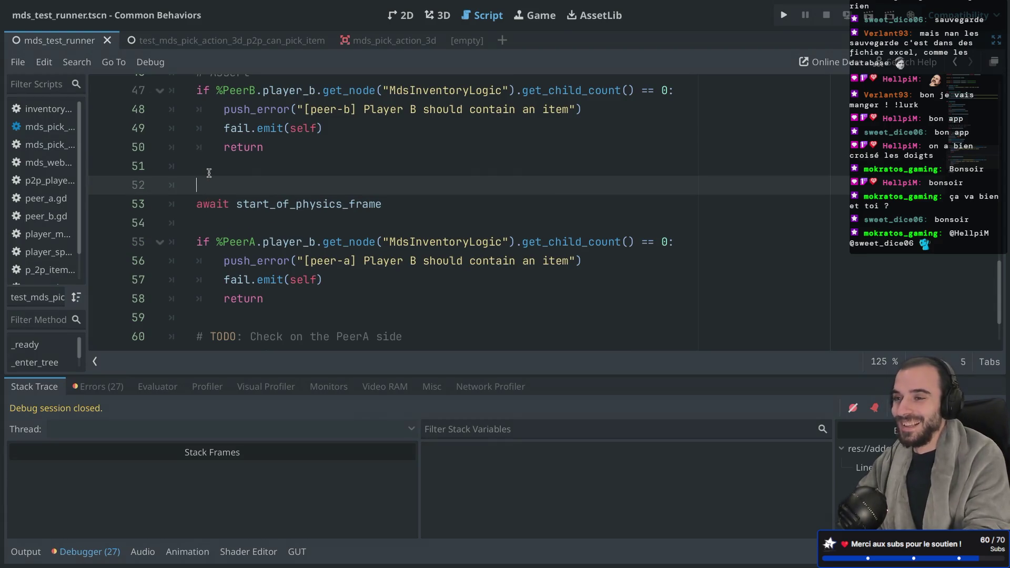
{"action": "type", "text": "#"}
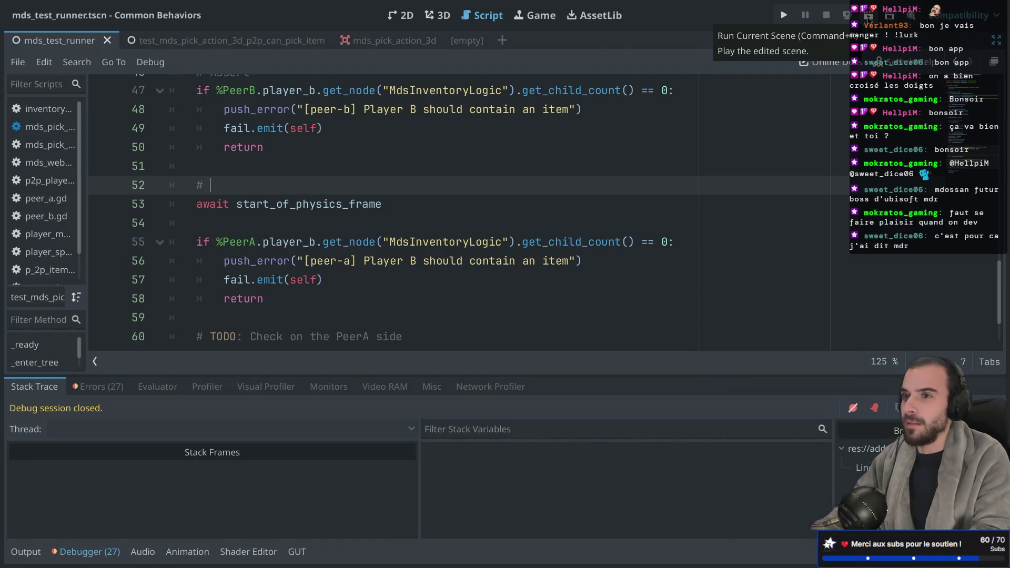
Rerun the test scene, confirm 'Can pick an item' passes, and close the game window
{"action": "left_click", "coordinate": [868, 16]}
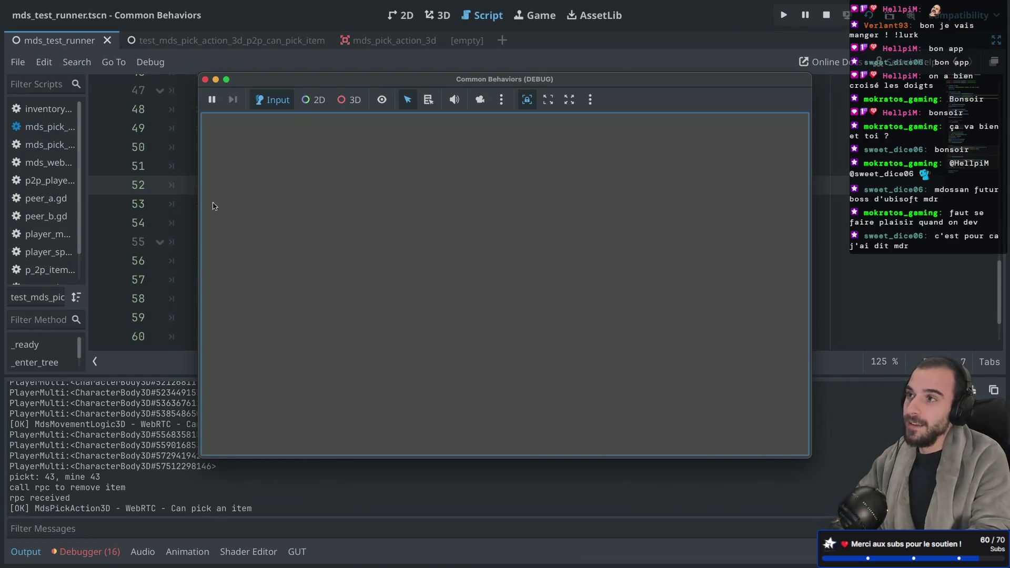
{"action": "left_click", "coordinate": [205, 79]}
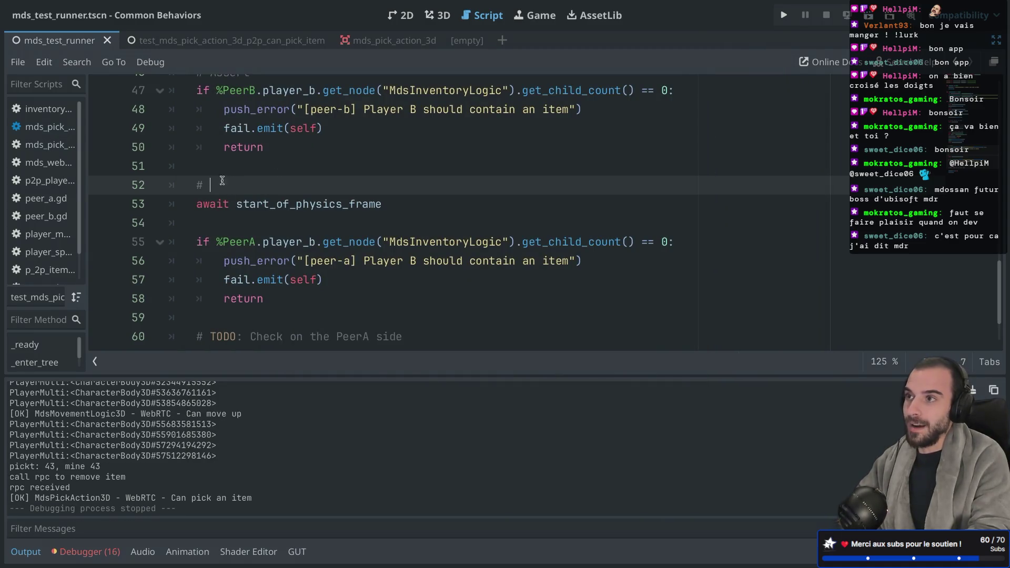